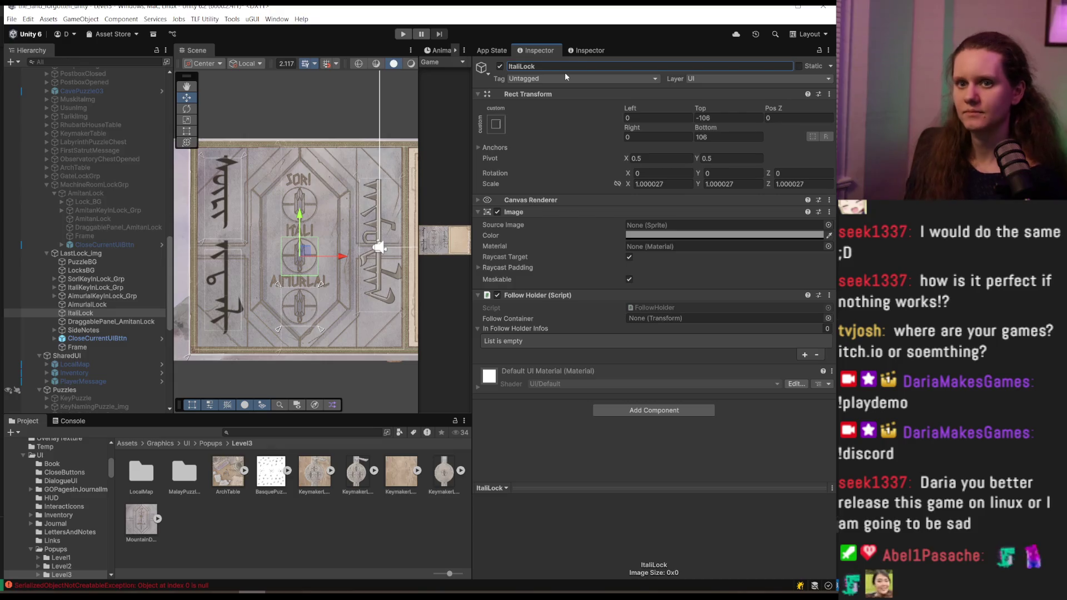
# Duplicate ItaliLock and leave the ItaliLock_01 copy in its original position
pyautogui.scroll(-1, 245, 288)
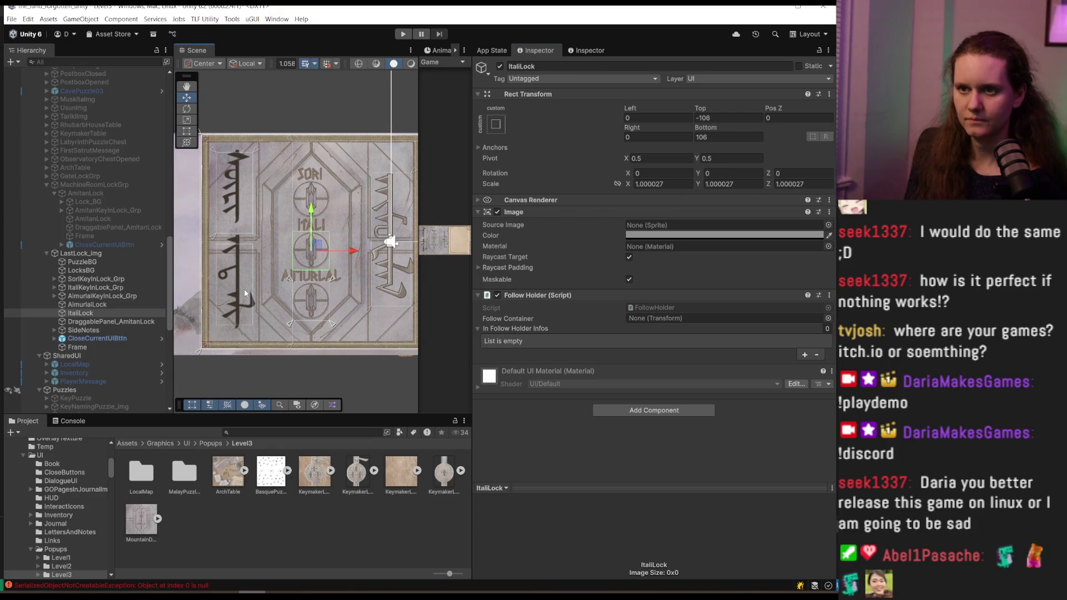
pyautogui.click(81, 312)
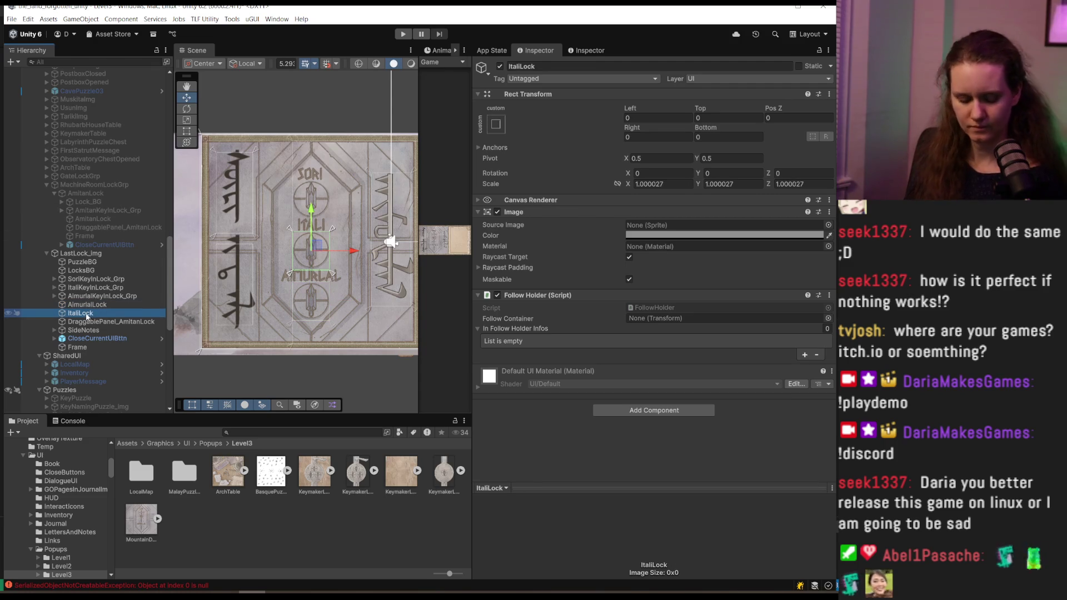
pyautogui.hotkey('ctrl', 'd')
pyautogui.moveTo(310, 214); pyautogui.dragTo(323, 162)
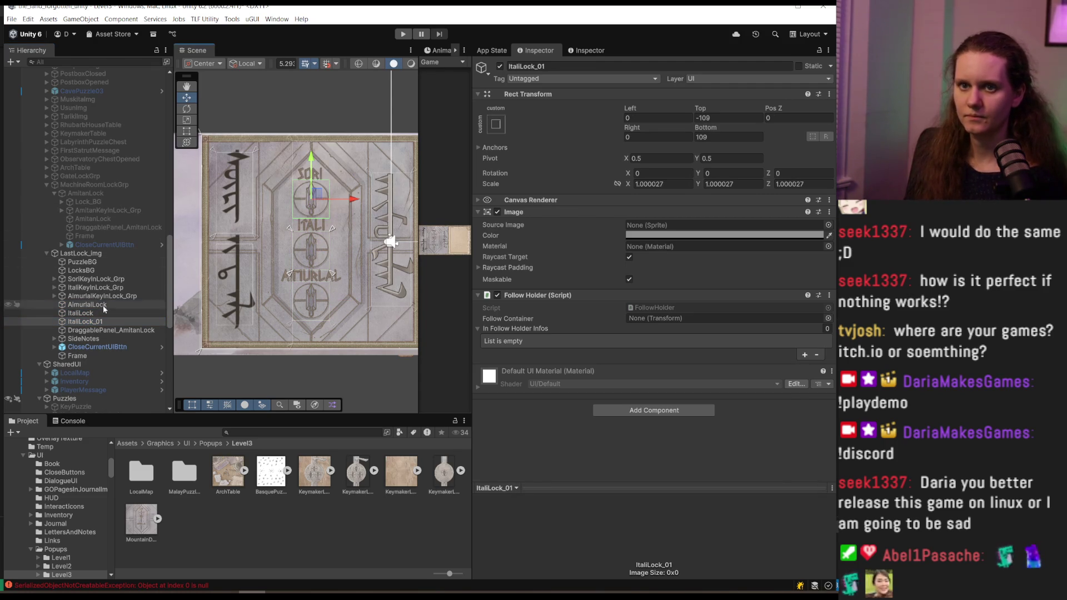
pyautogui.click(96, 322)
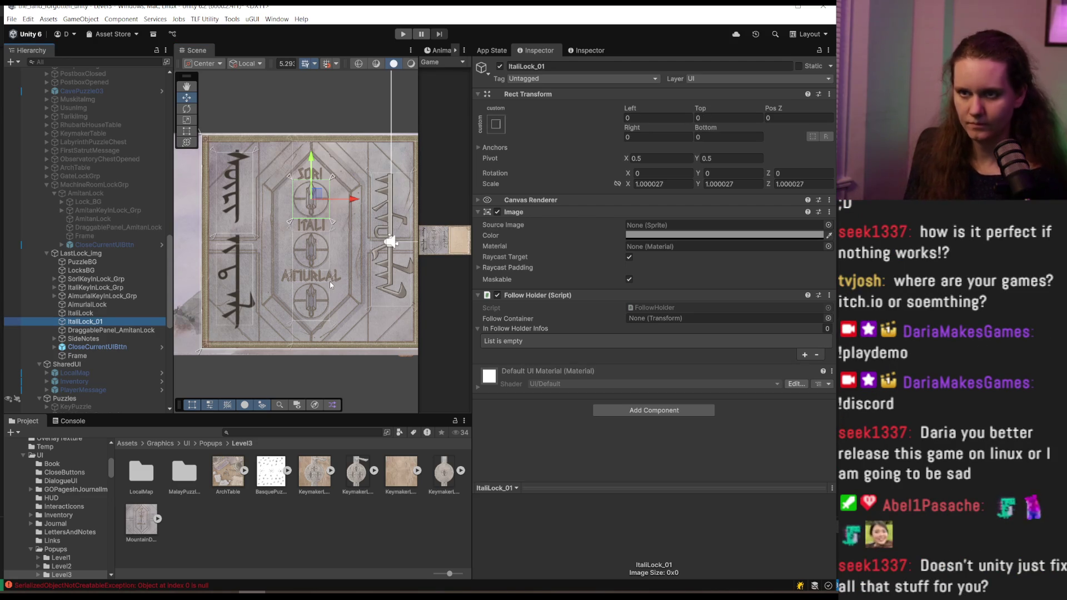
pyautogui.hotkey('ctrl', 'z')
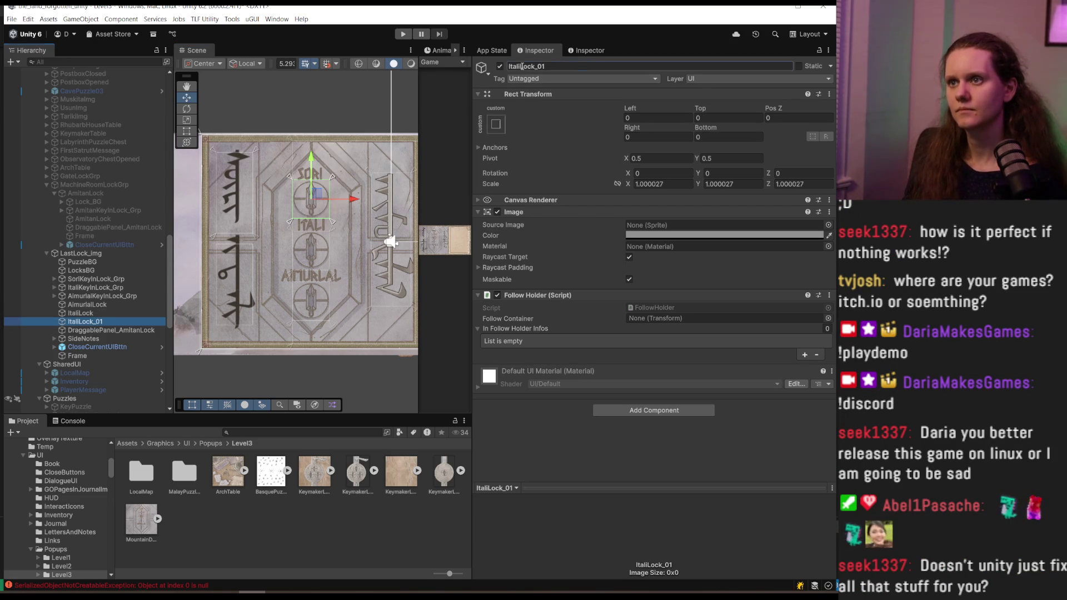
# Rename the duplicate to soriLock
pyautogui.click(507, 66)
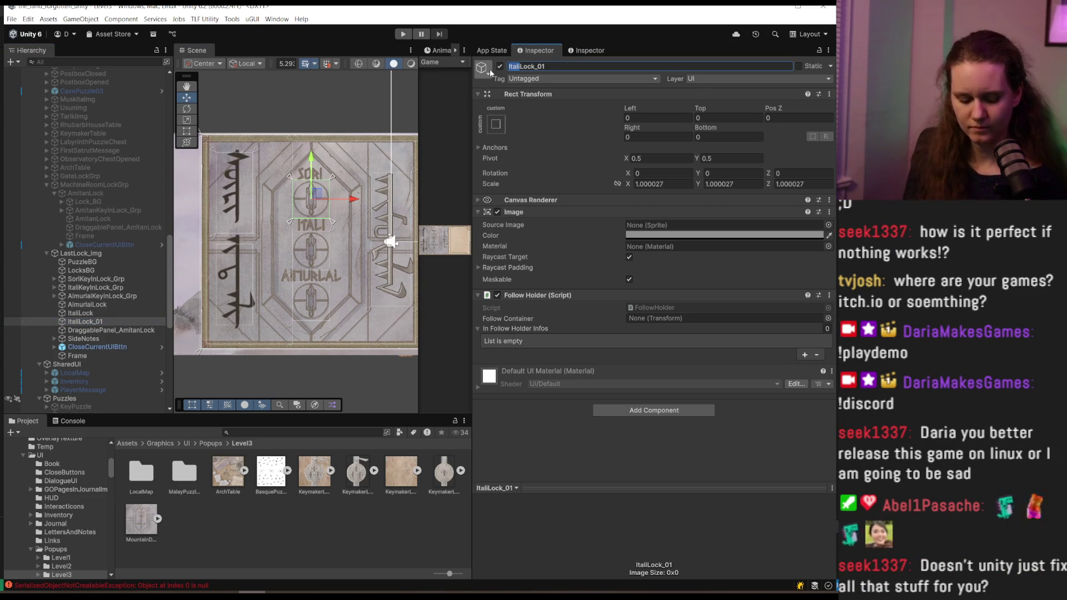
pyautogui.write('sori')
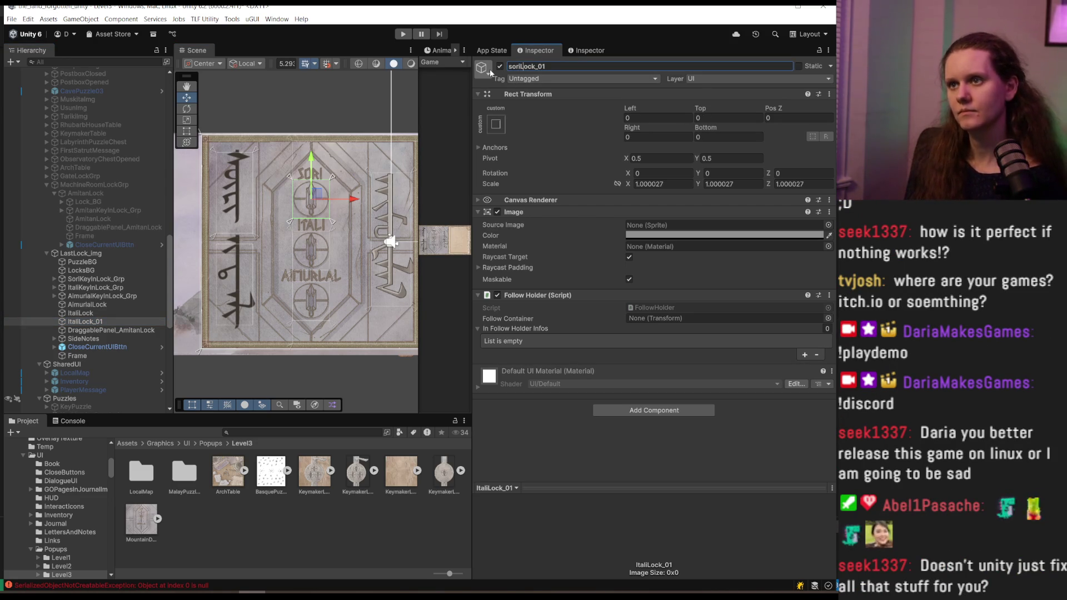
pyautogui.press('End')
pyautogui.press('BackSpace')
pyautogui.press('BackSpace')
pyautogui.press('BackSpace')
pyautogui.press('Return')
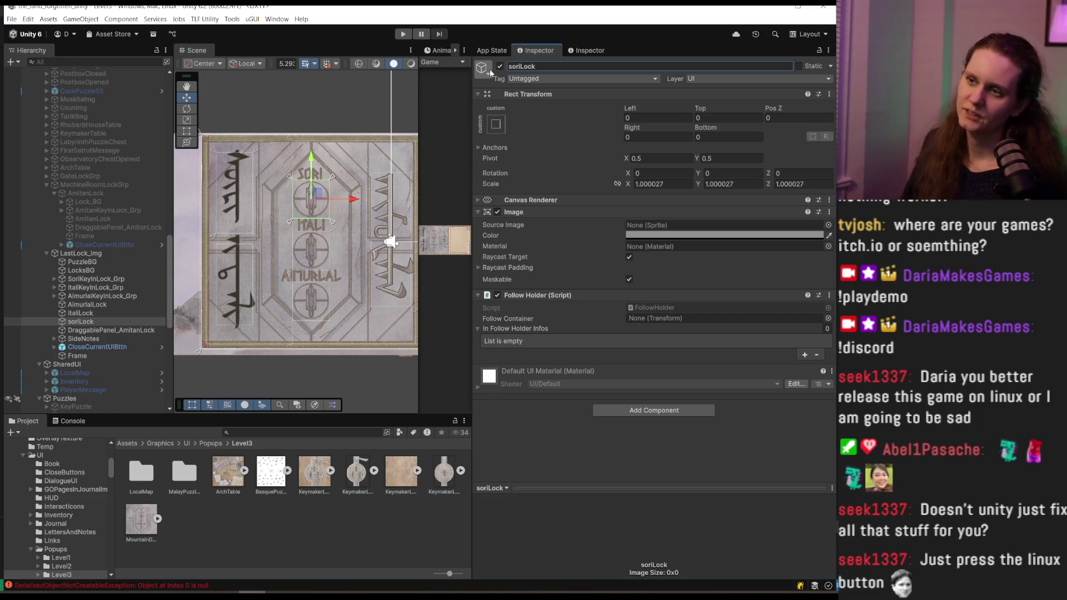
# Select UserSpecified and expand Elements 1 and 2 of LastLock's follow holder list
pyautogui.moveTo(167, 249); pyautogui.dragTo(89, 120)
pyautogui.click(89, 115)
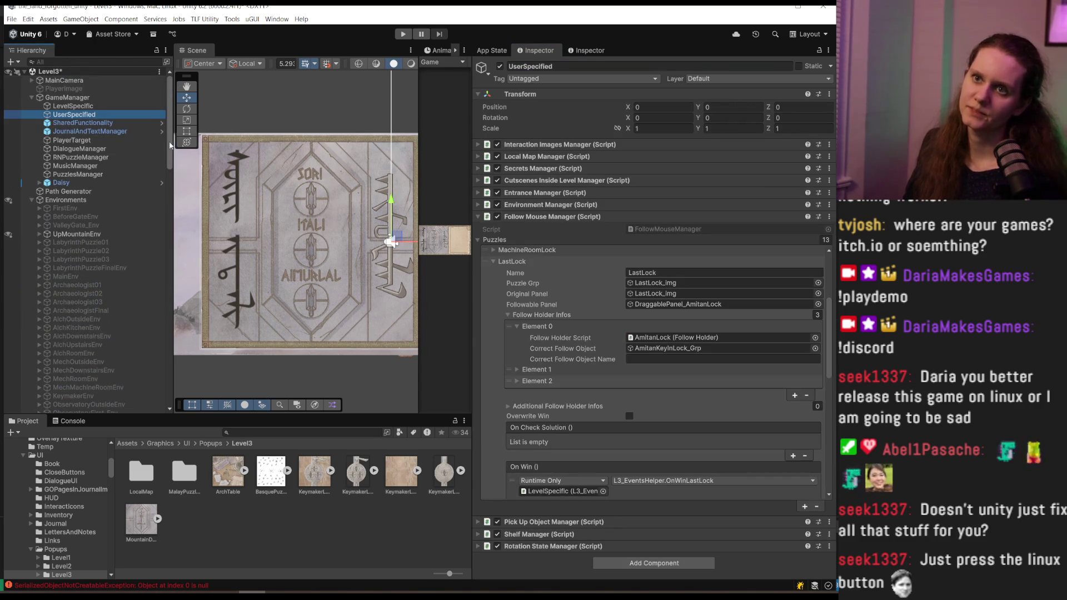
pyautogui.moveTo(170, 145)
pyautogui.mouseDown()
pyautogui.moveTo(182, 331)
pyautogui.moveTo(183, 312)
pyautogui.mouseUp()
pyautogui.click(628, 463)
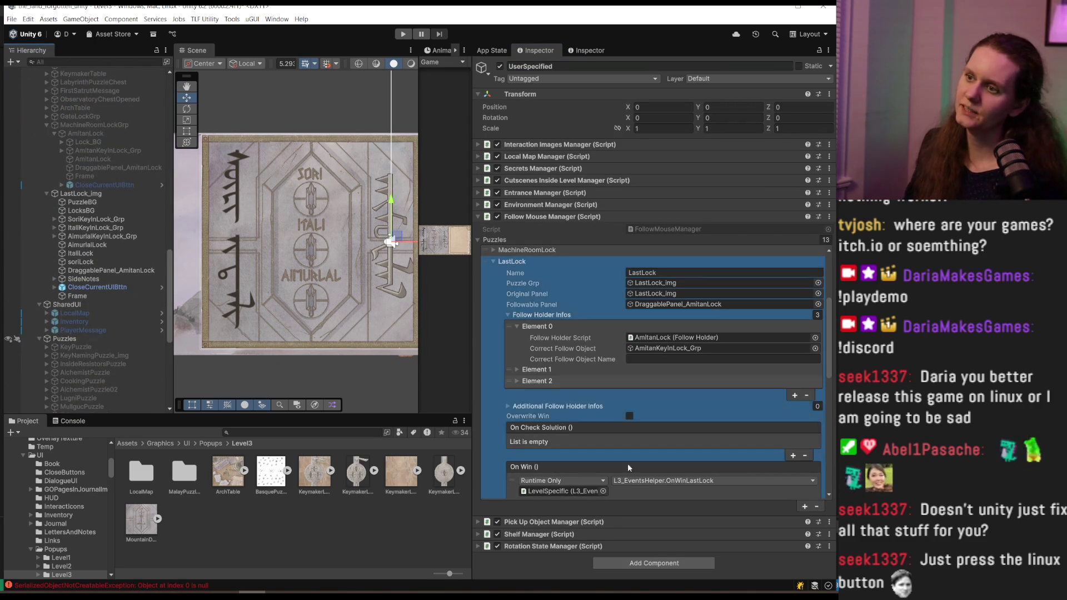
pyautogui.click(517, 369)
pyautogui.click(516, 413)
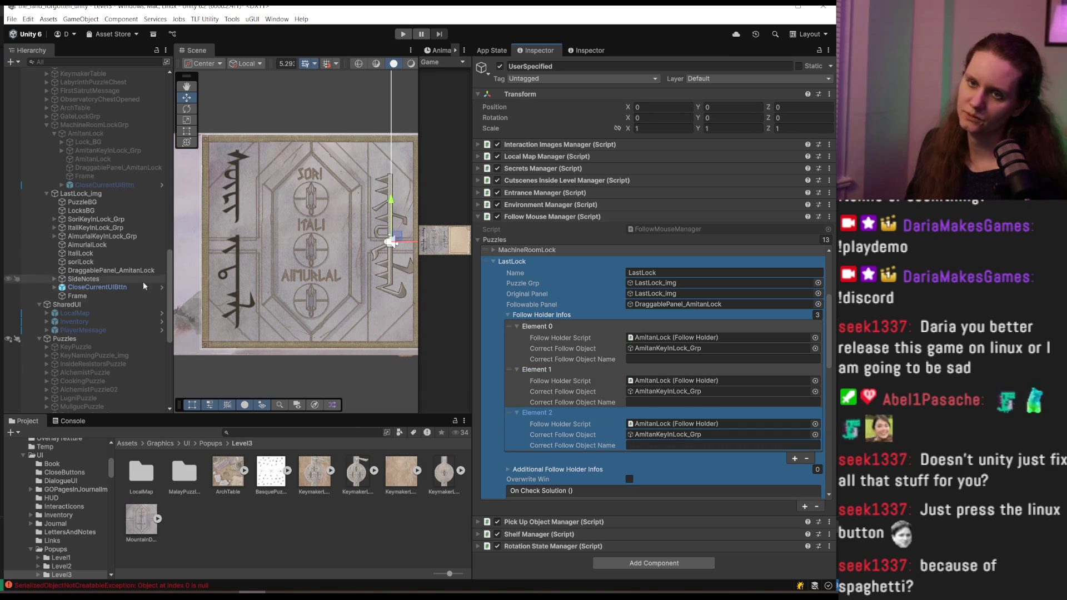
pyautogui.moveTo(168, 300); pyautogui.dragTo(168, 364)
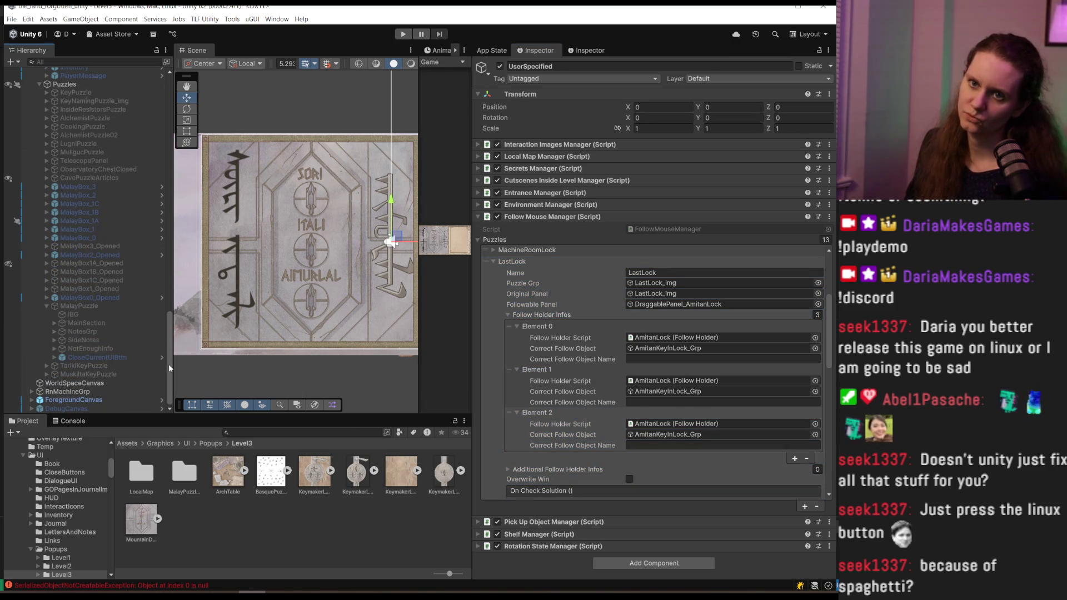
pyautogui.scroll(10, 169, 364)
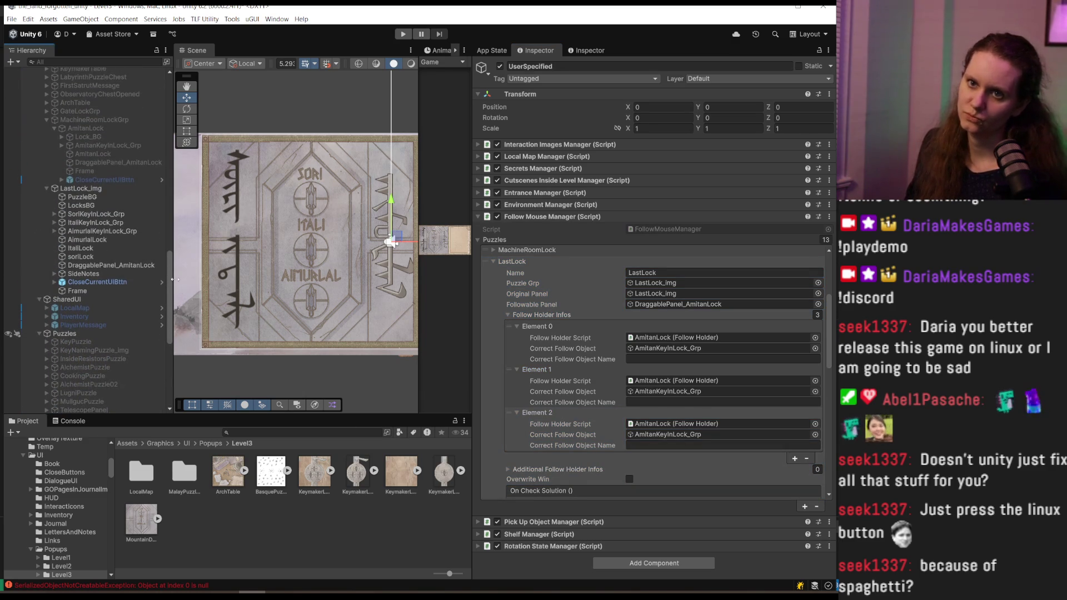
# Assign AimurlalLock and ItaliLock as holders, with Aimurlal, Itali and Sori KeyInLock_Grp as correct objects
pyautogui.moveTo(106, 239)
pyautogui.mouseDown()
pyautogui.moveTo(140, 265)
pyautogui.moveTo(555, 328)
pyautogui.moveTo(717, 338)
pyautogui.mouseUp()
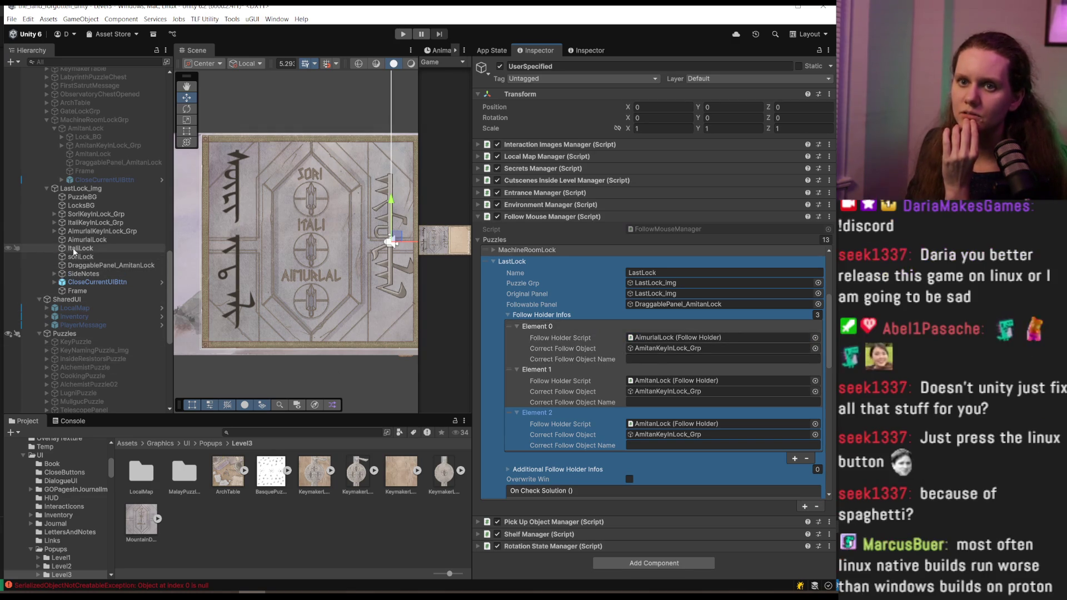
pyautogui.moveTo(73, 251)
pyautogui.mouseDown()
pyautogui.moveTo(139, 255)
pyautogui.moveTo(555, 384)
pyautogui.moveTo(717, 381)
pyautogui.moveTo(139, 258)
pyautogui.moveTo(699, 426)
pyautogui.mouseUp()
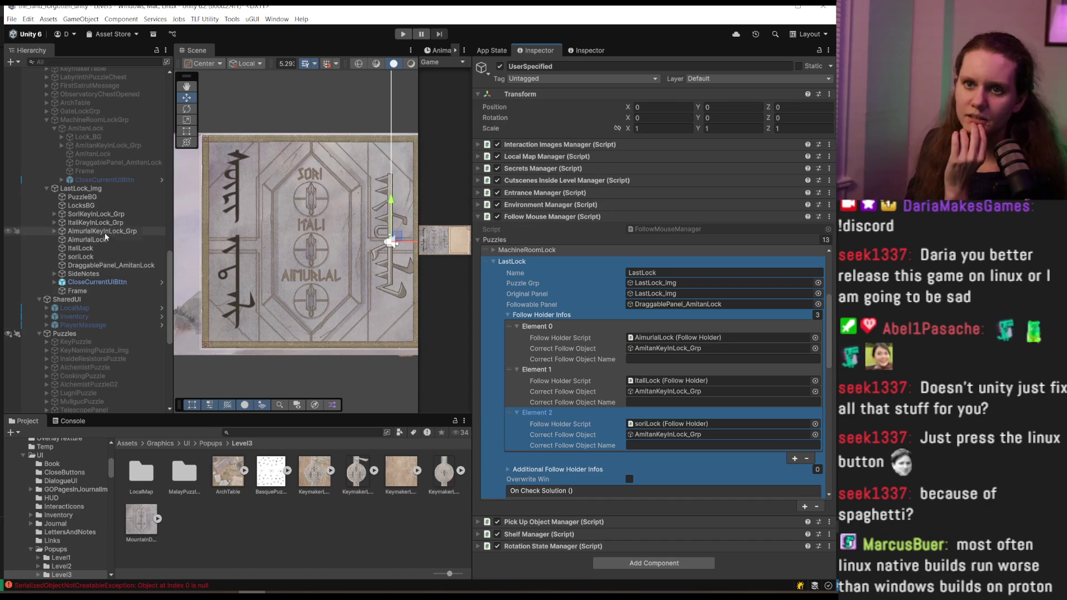
pyautogui.moveTo(99, 233); pyautogui.dragTo(717, 348)
pyautogui.moveTo(94, 222); pyautogui.dragTo(647, 395)
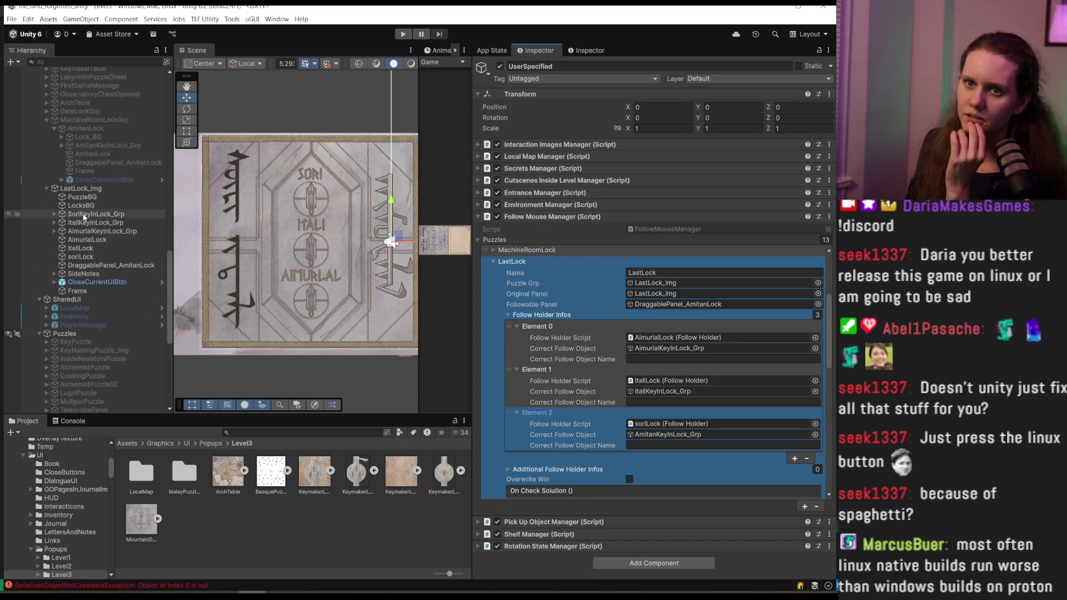
pyautogui.moveTo(464, 390); pyautogui.dragTo(661, 435)
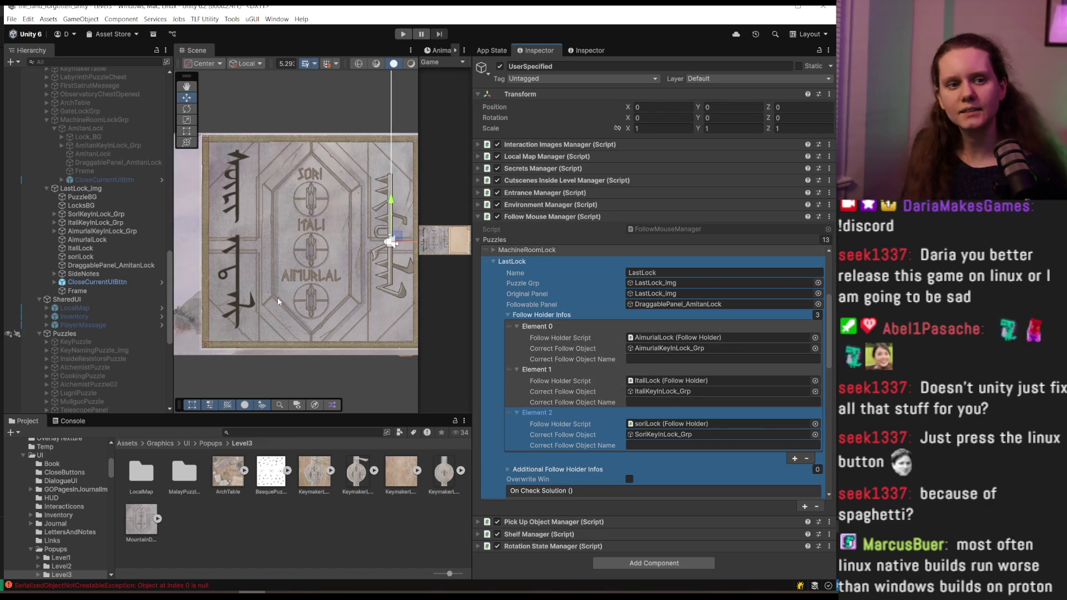
# Rearrange the editor panels to give the Game view more room
pyautogui.middleClick(271, 310)
pyautogui.moveTo(271, 311); pyautogui.dragTo(267, 302)
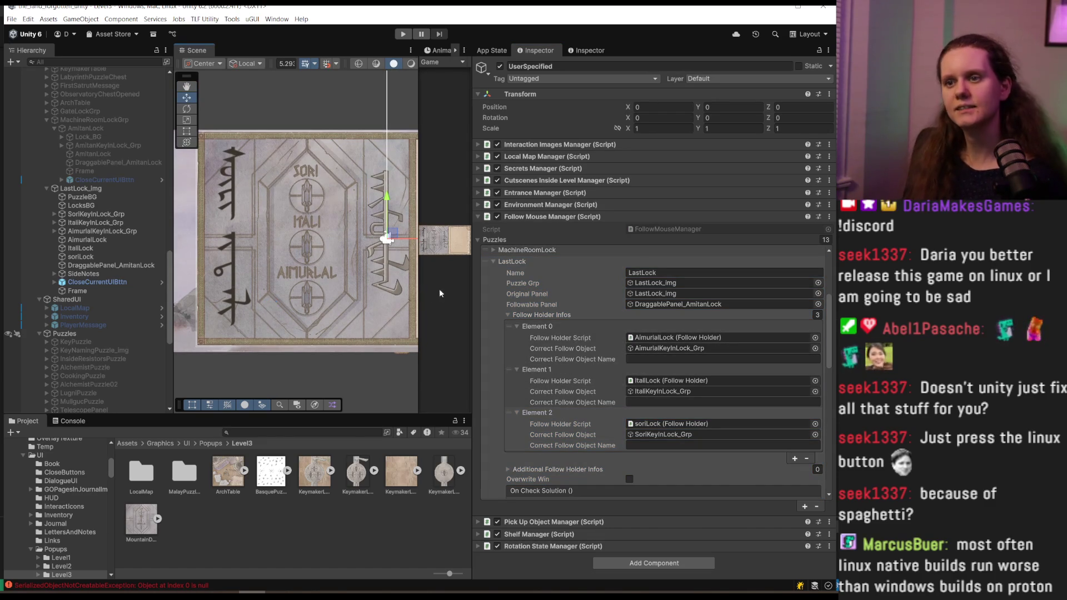
pyautogui.moveTo(472, 289); pyautogui.dragTo(753, 286)
pyautogui.moveTo(665, 284); pyautogui.dragTo(382, 284)
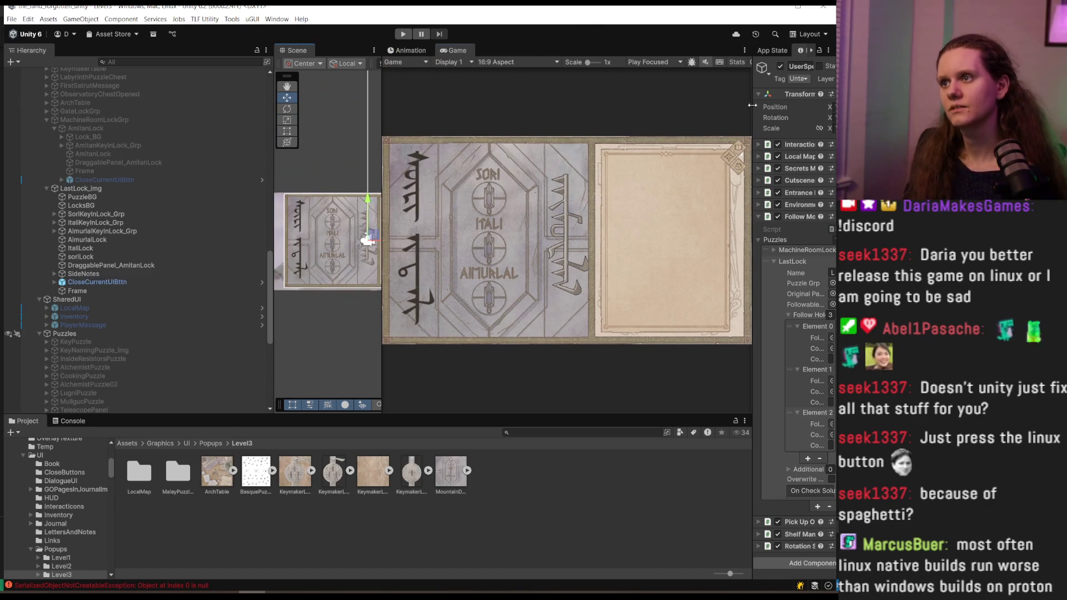
# Enter Play mode with the App State panel showing, then clear the Console
pyautogui.moveTo(752, 105); pyautogui.dragTo(683, 105)
pyautogui.click(703, 50)
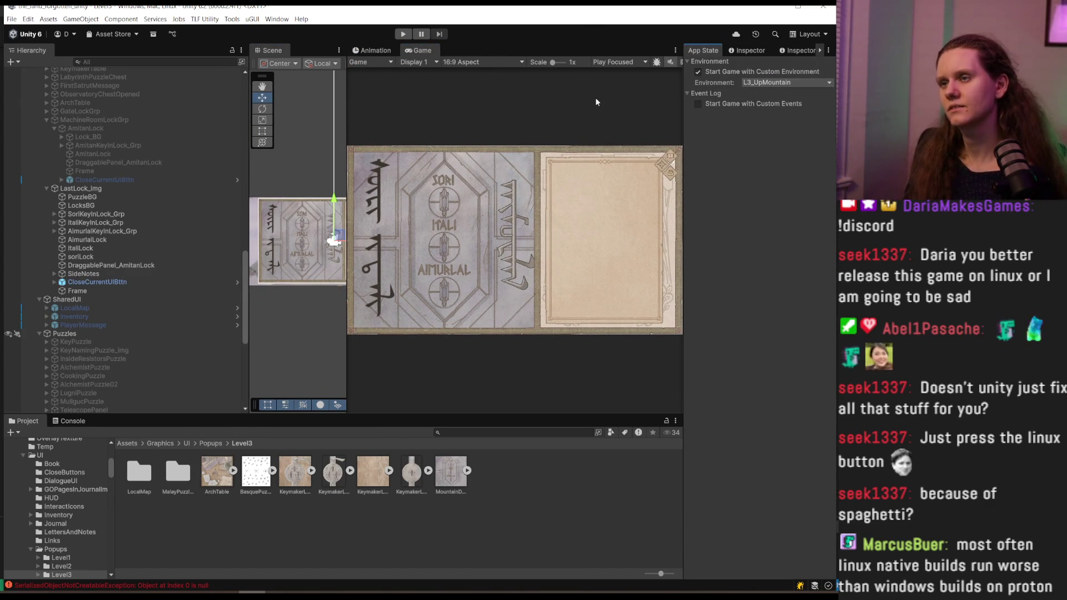
pyautogui.click(403, 34)
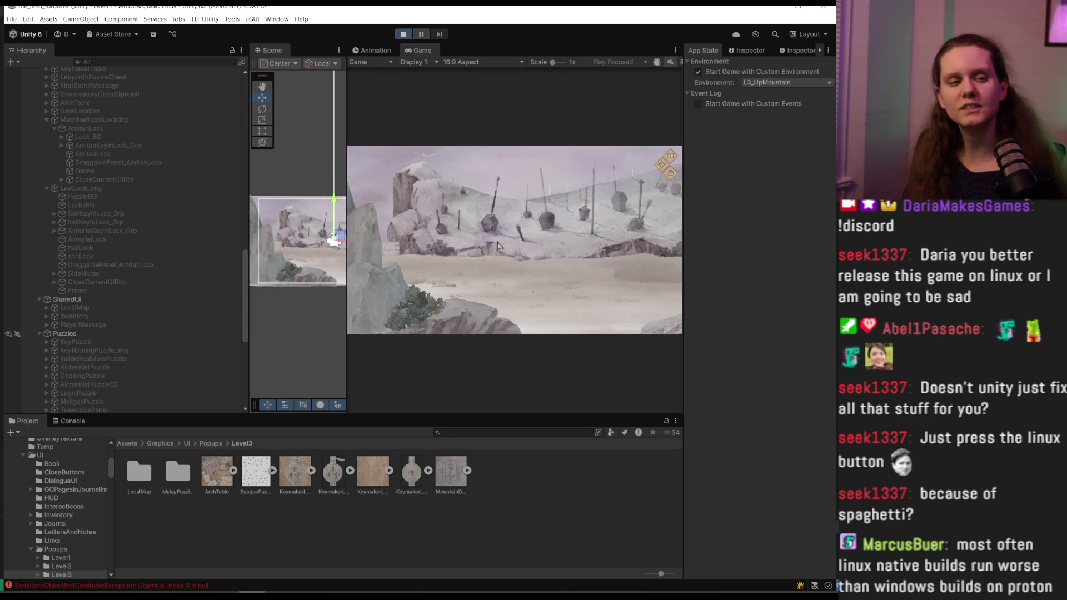
pyautogui.click(73, 420)
pyautogui.click(14, 432)
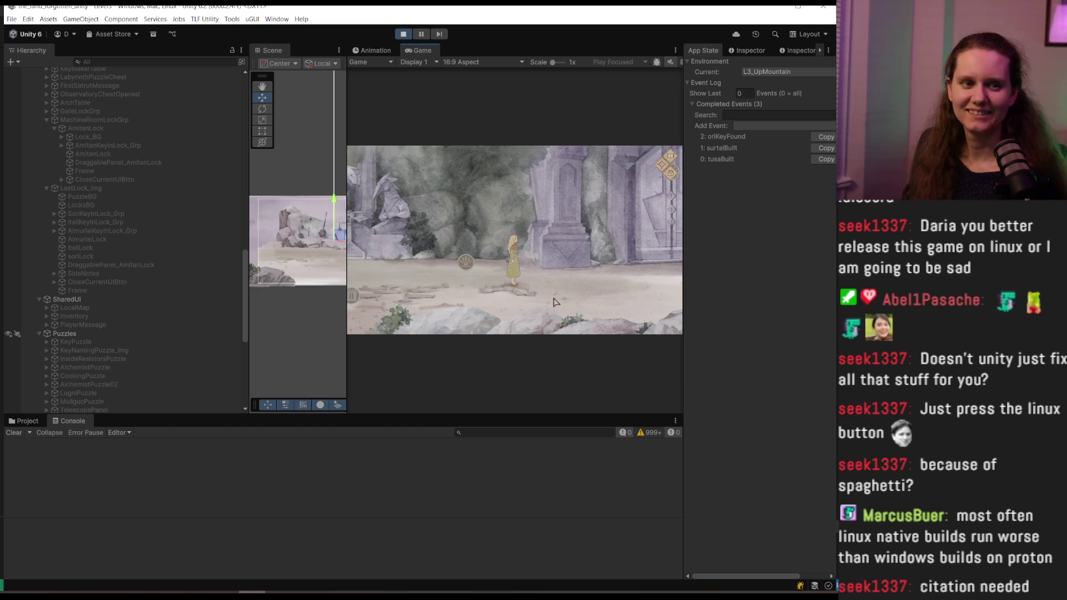
# Walk the character up to the carved stone door, then stop Play mode
pyautogui.click(553, 295)
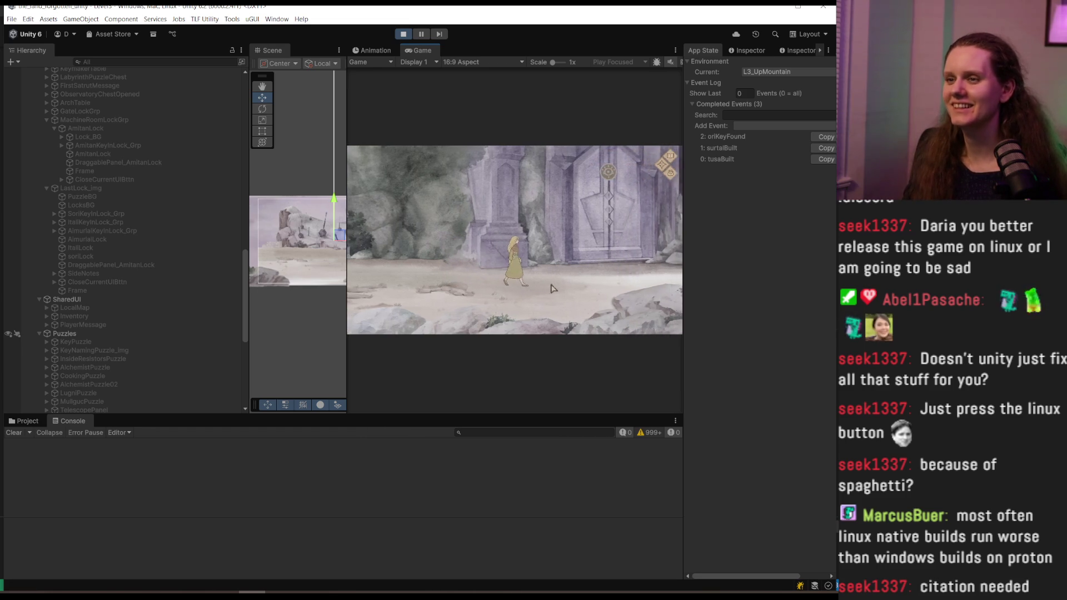
pyautogui.click(564, 164)
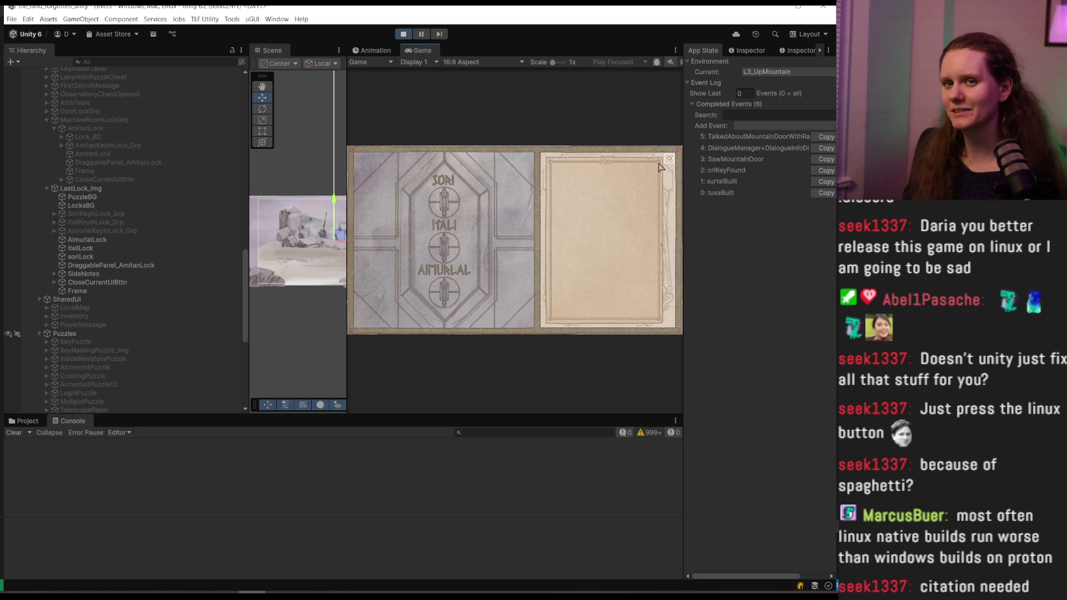
pyautogui.click(402, 34)
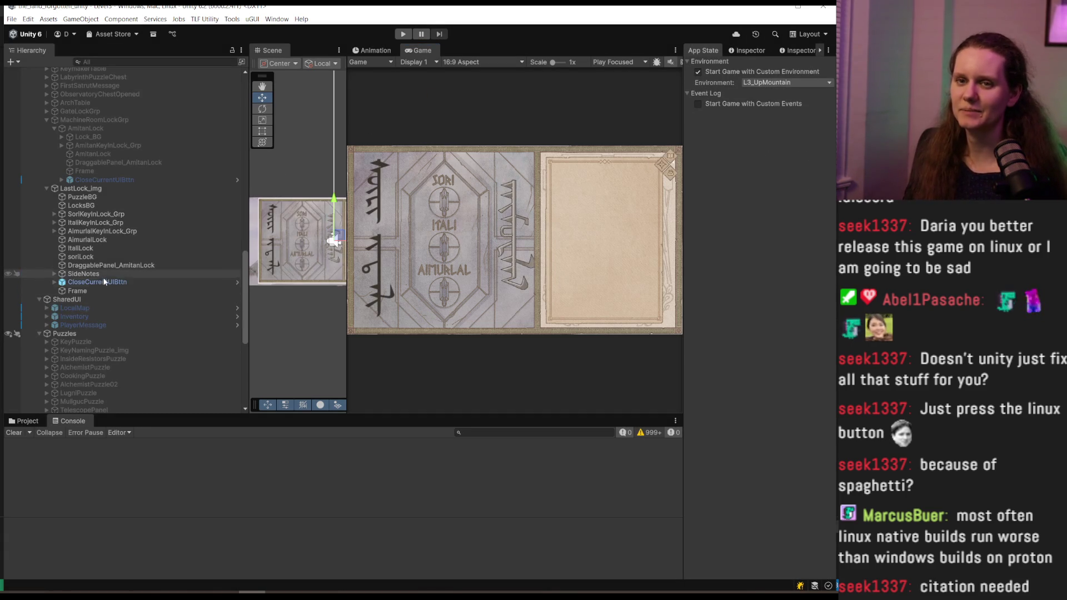
# Move CloseCurrentUIBttn below Frame in LastLock_Img and enter Play mode
pyautogui.moveTo(95, 282); pyautogui.dragTo(103, 303)
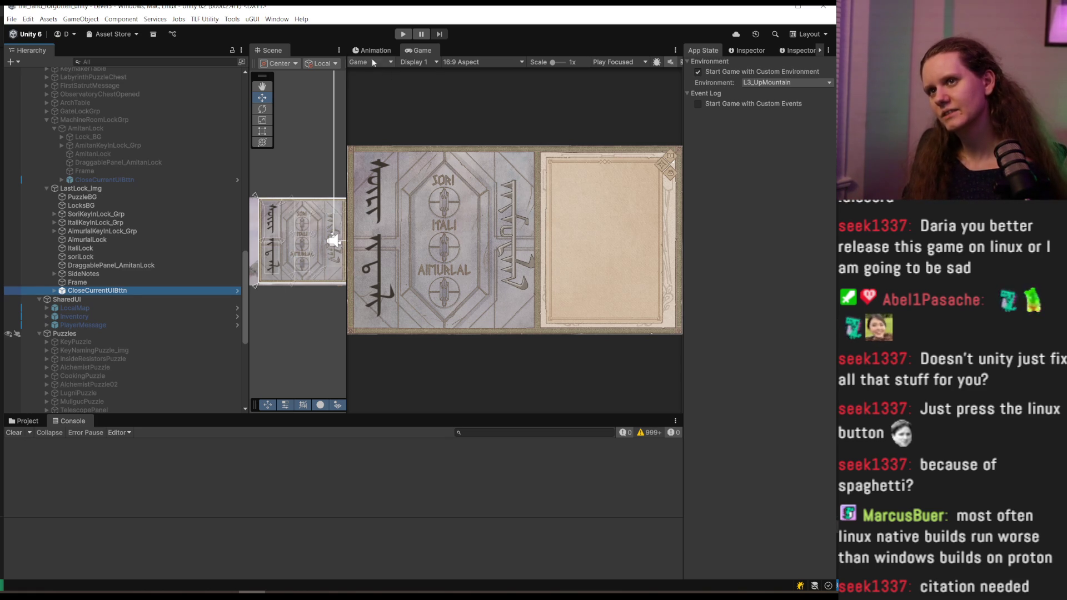
pyautogui.click(403, 34)
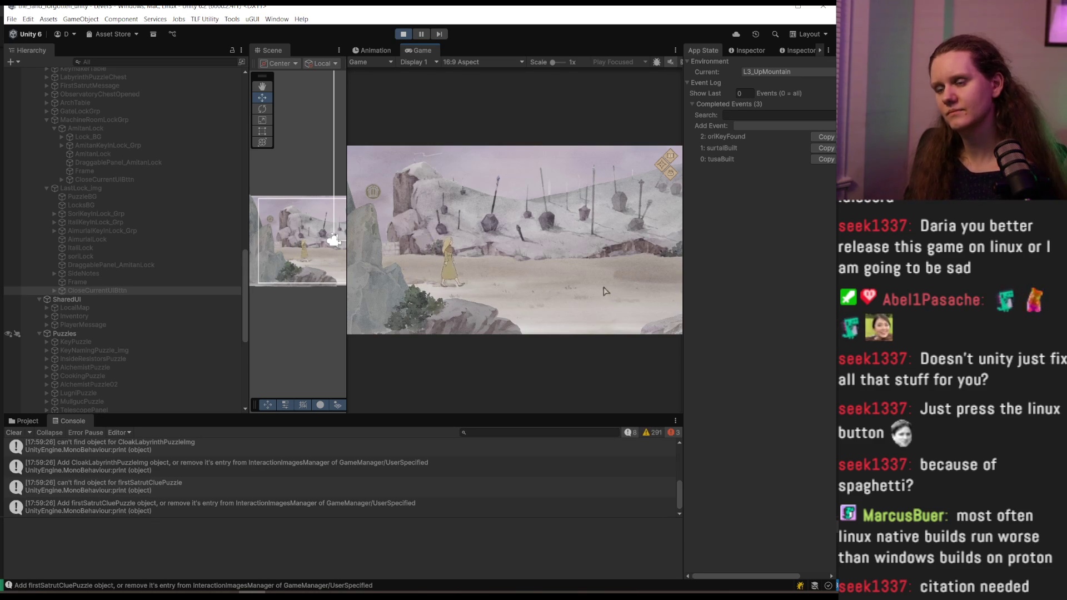
# Clear the console, then open and close the mountain door lock puzzle
pyautogui.click(10, 434)
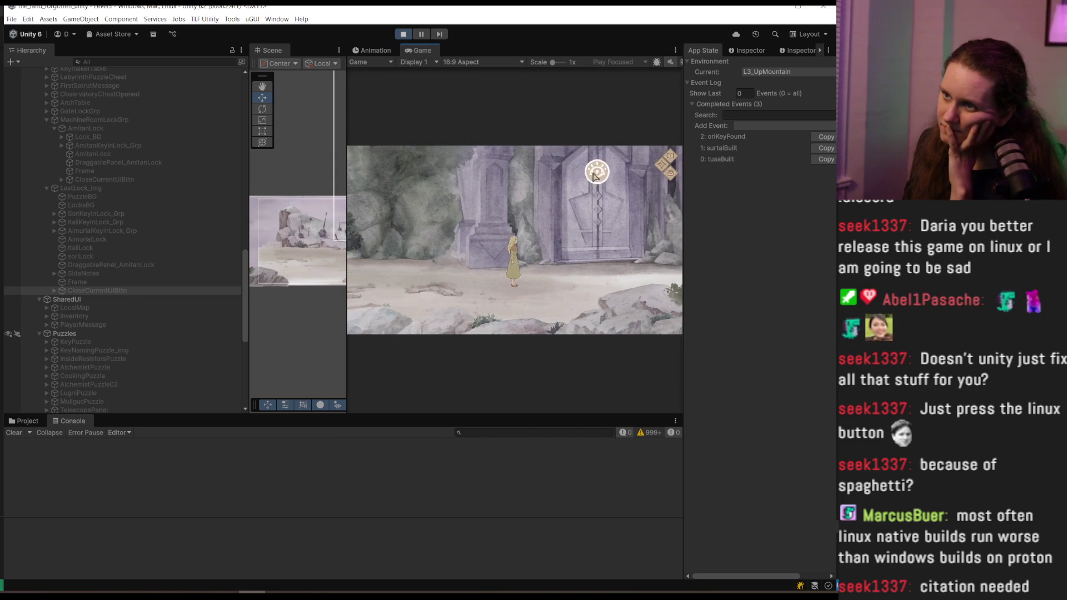
pyautogui.click(595, 174)
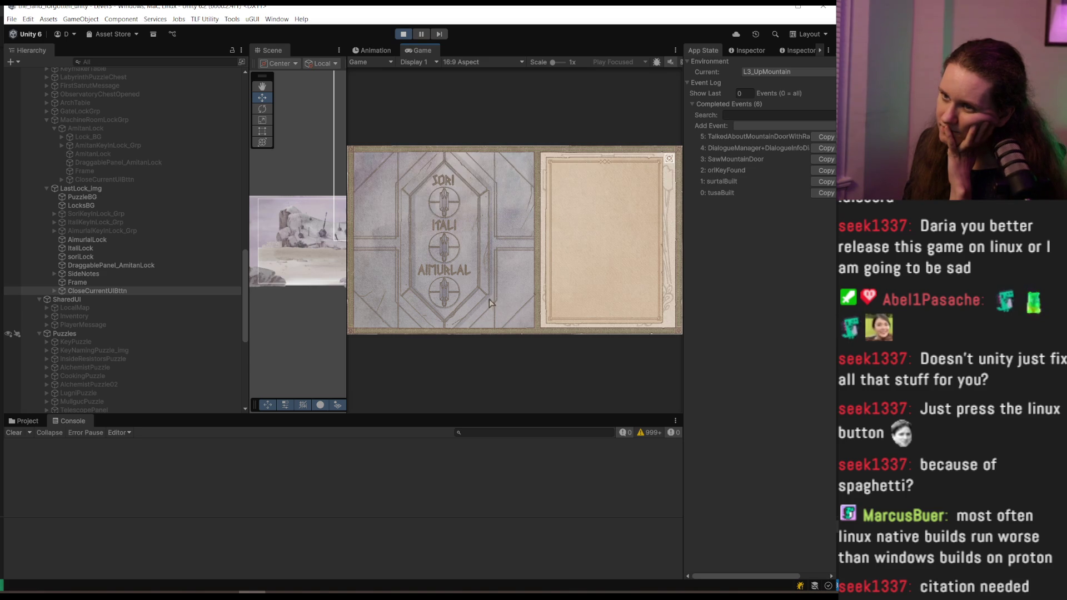
pyautogui.click(670, 161)
# Search the event log for 'buil', then clear the search
pyautogui.click(738, 116)
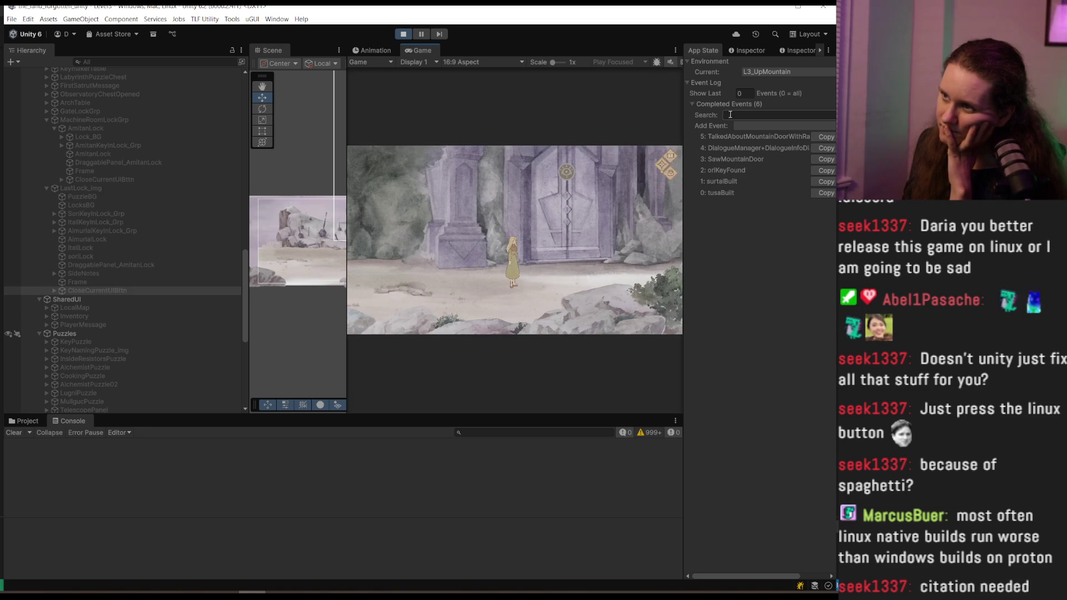
pyautogui.write('buil')
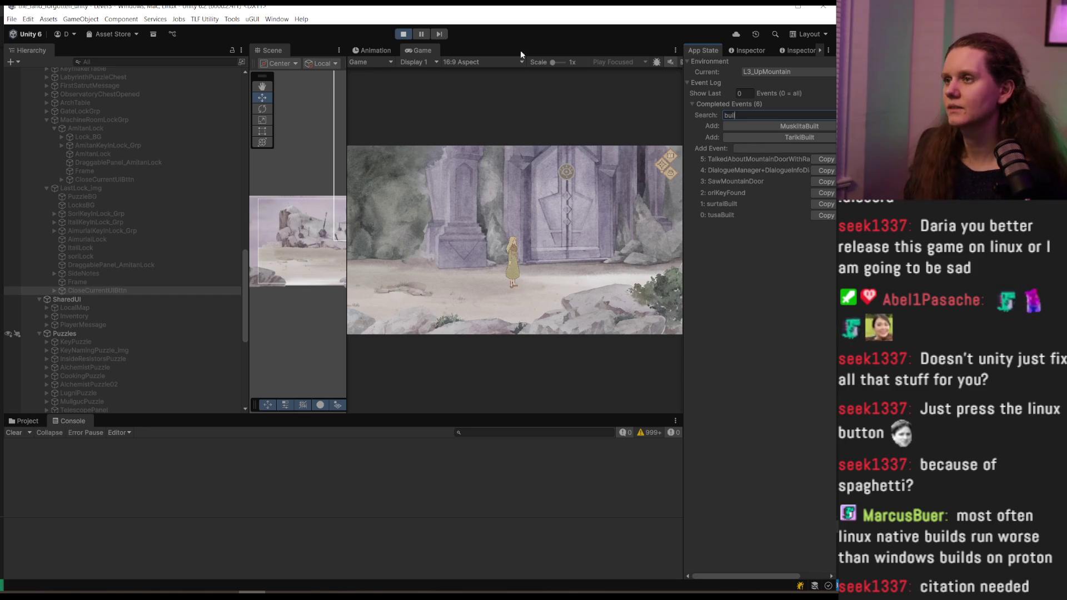
pyautogui.press('BackSpace')
pyautogui.press('BackSpace')
pyautogui.press('BackSpace')
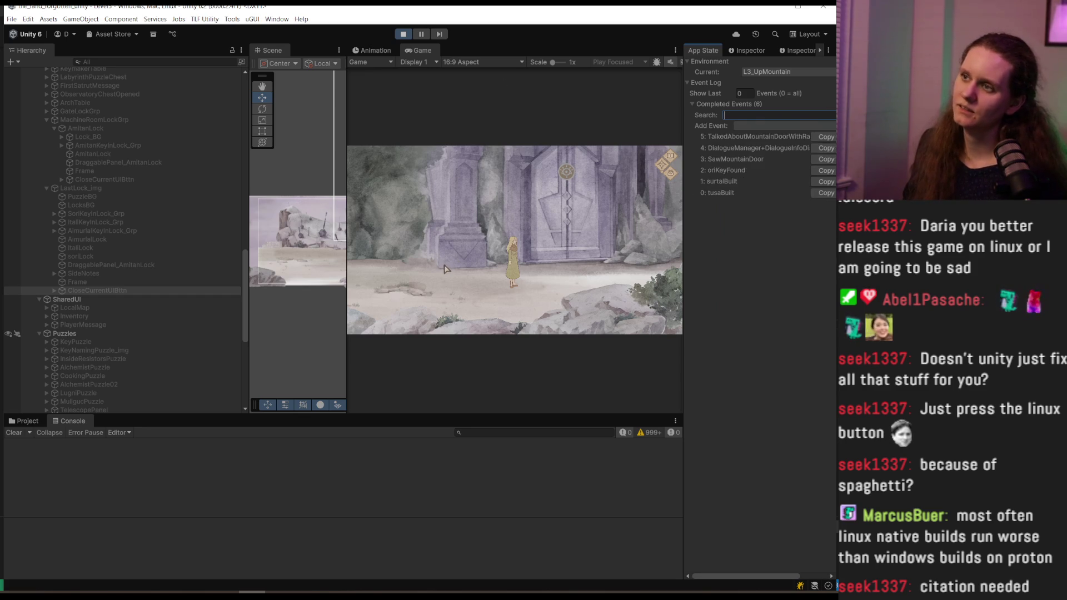
# Review the to-do notes and the L3 Design Doc, then return to Unity
pyautogui.click(384, 594)
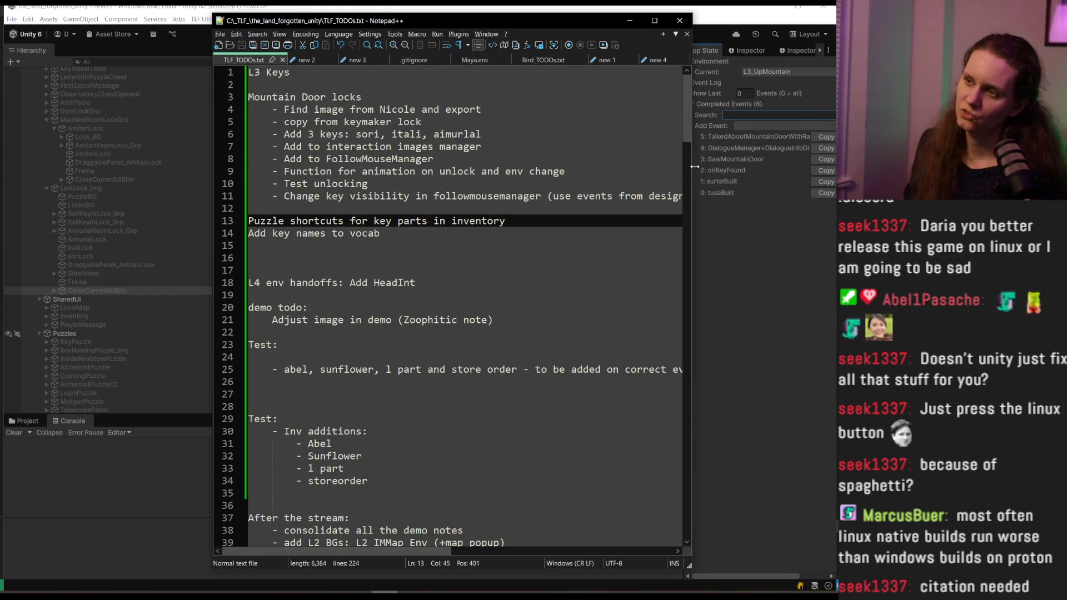
pyautogui.scroll(-6, 689, 155)
pyautogui.scroll(6, 692, 127)
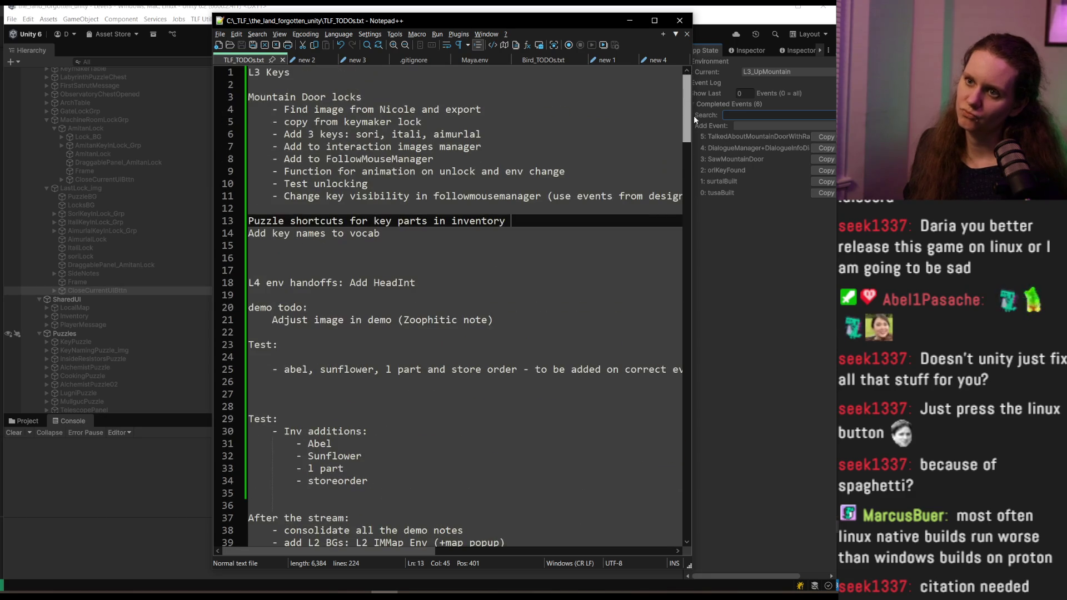
pyautogui.click(630, 20)
pyautogui.moveTo(436, 593)
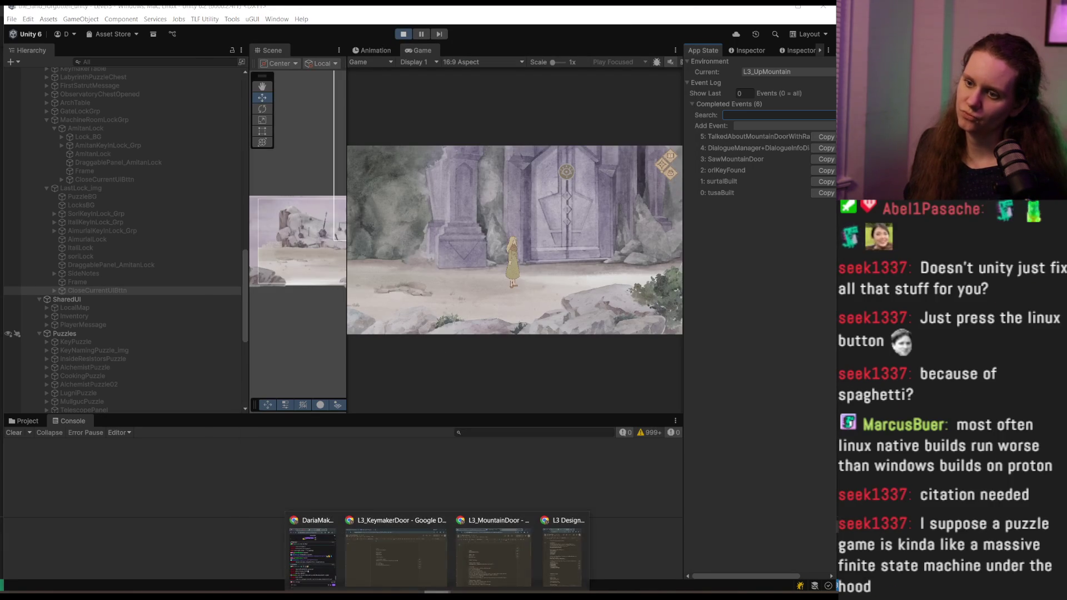
pyautogui.click(561, 555)
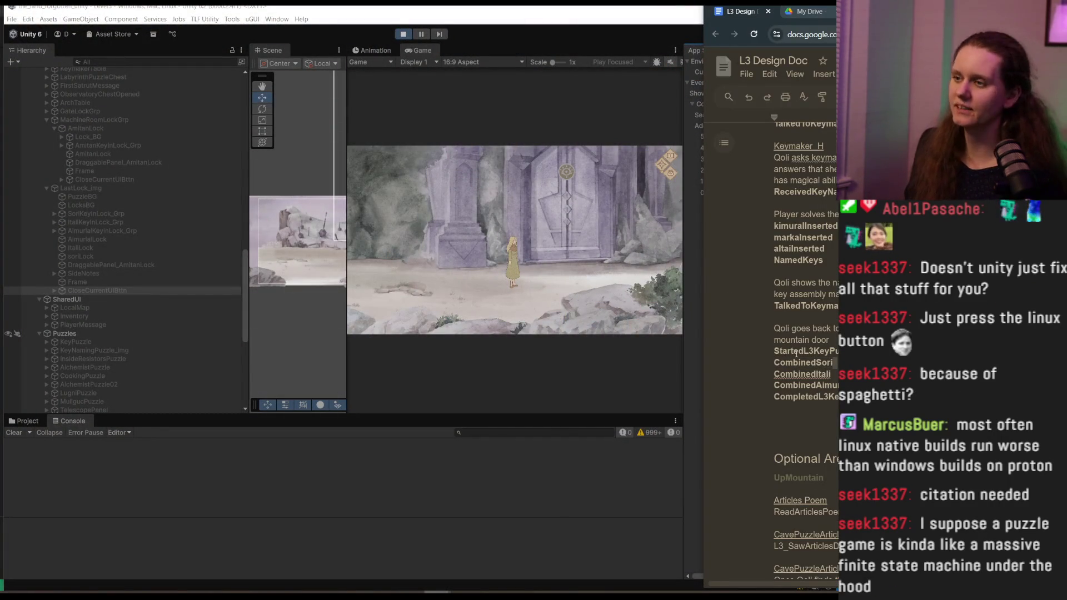
pyautogui.click(682, 128)
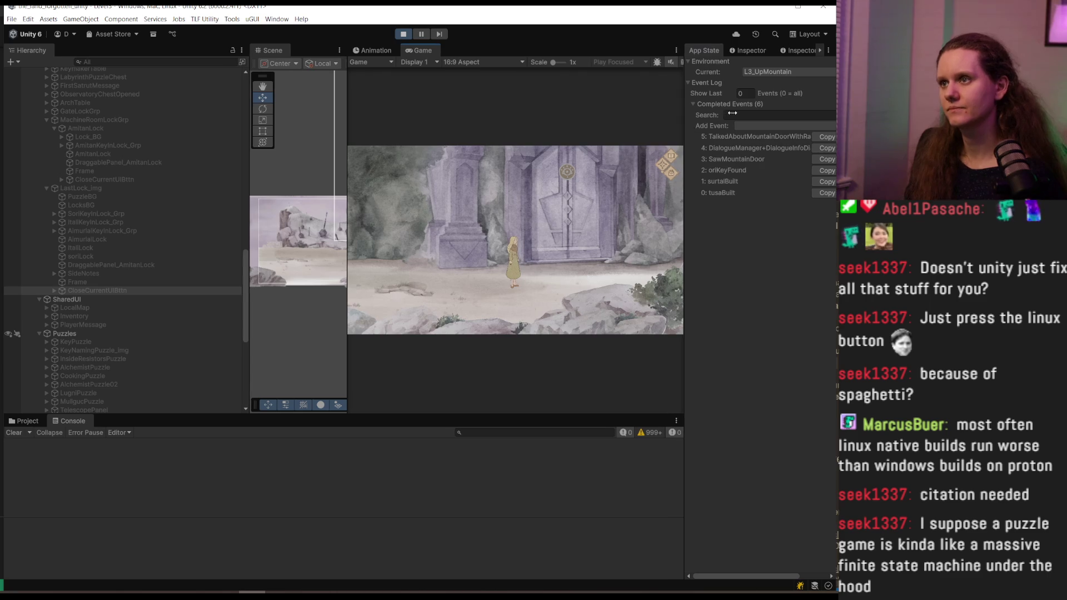
# Filter the event log by 'combi' and mark CombinedAimurlal completed, dismissing the Rat dialogue
pyautogui.click(499, 291)
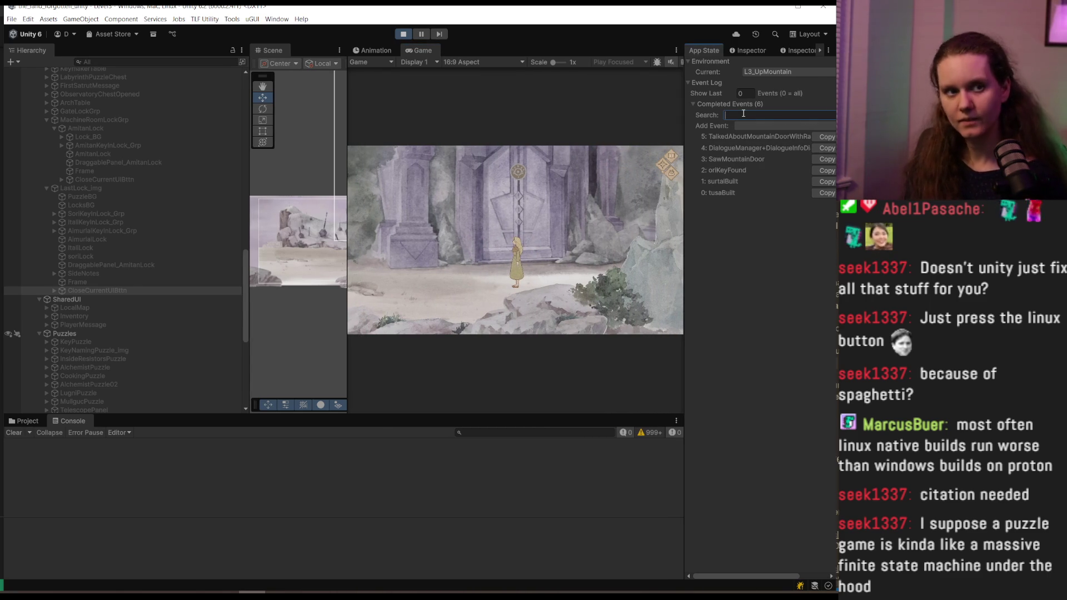
pyautogui.write('combi')
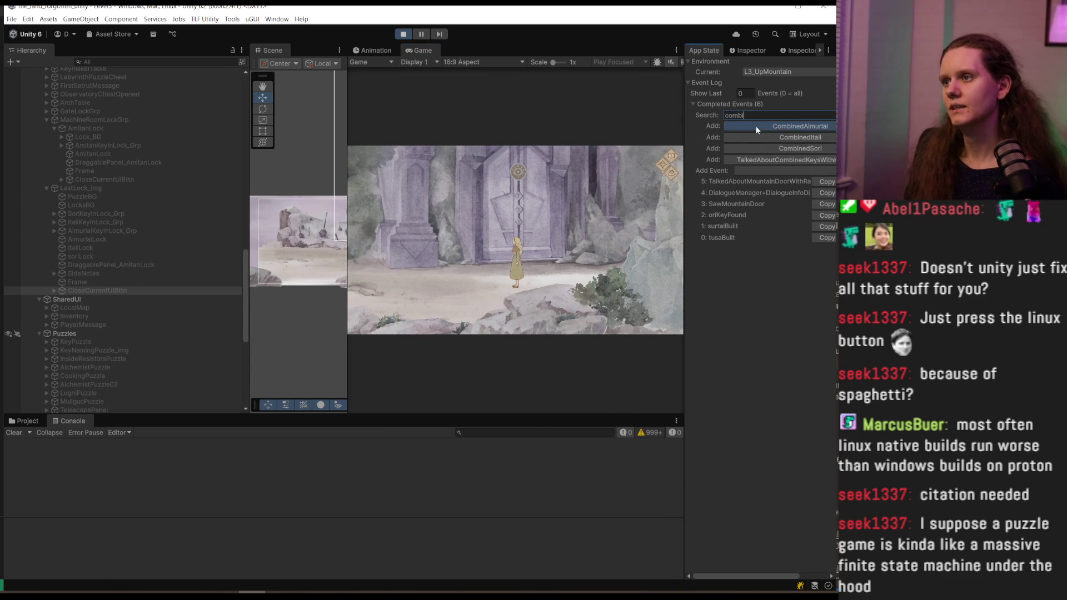
pyautogui.click(755, 125)
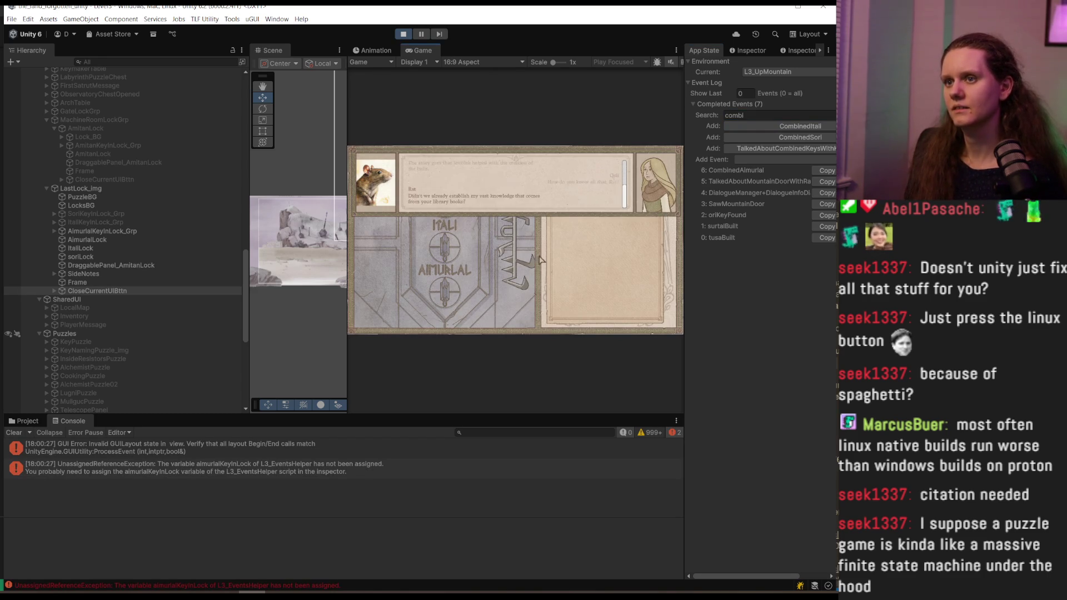
pyautogui.click(539, 262)
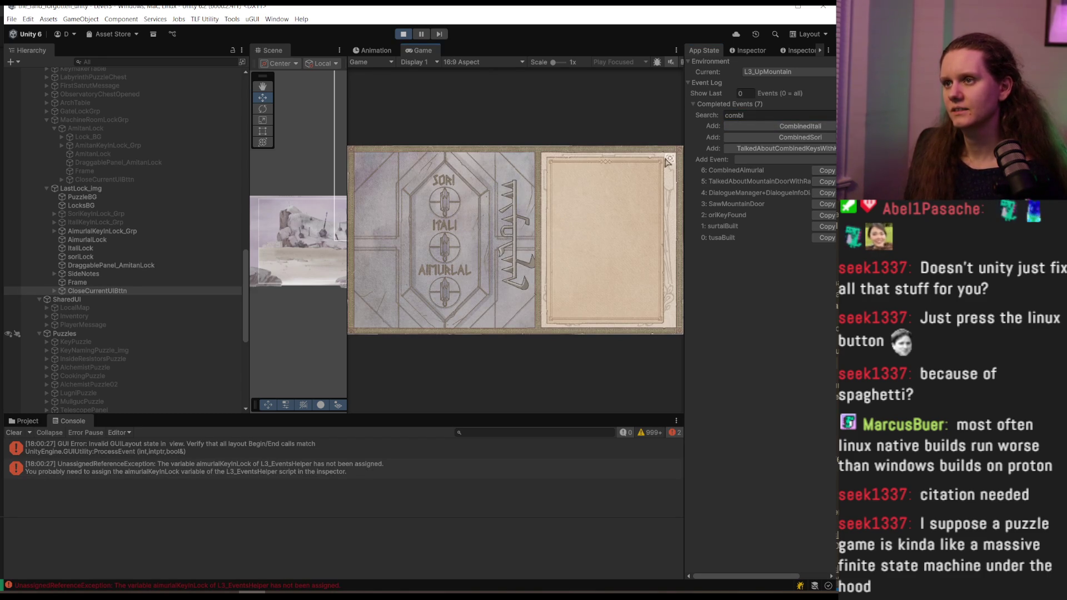
pyautogui.click(670, 158)
# Mark CombinedItali and CombinedSori completed, reopening the door lock to check the keys
pyautogui.click(757, 126)
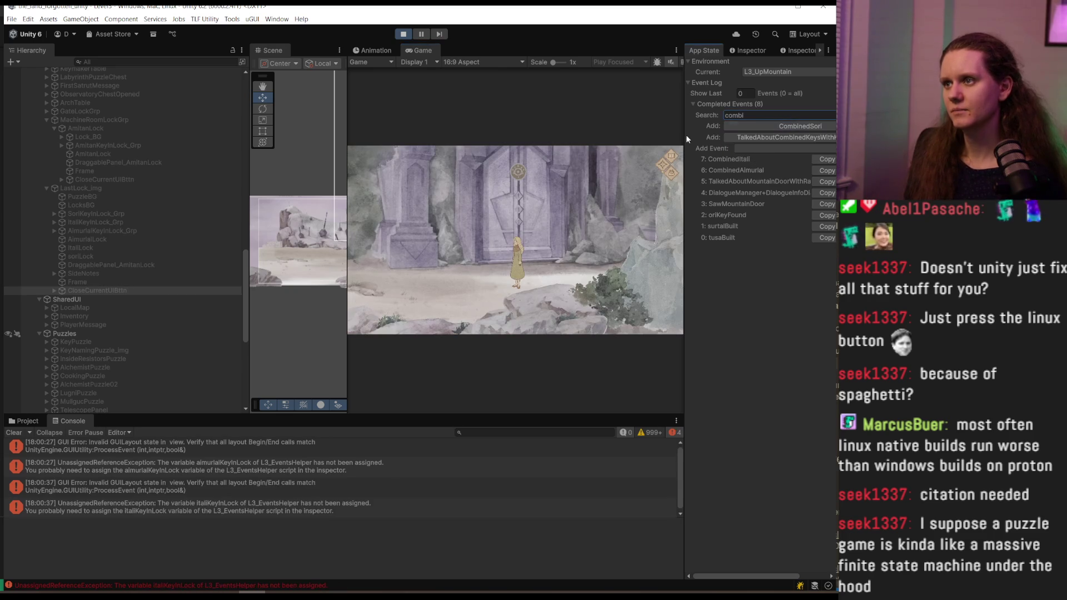
pyautogui.click(516, 175)
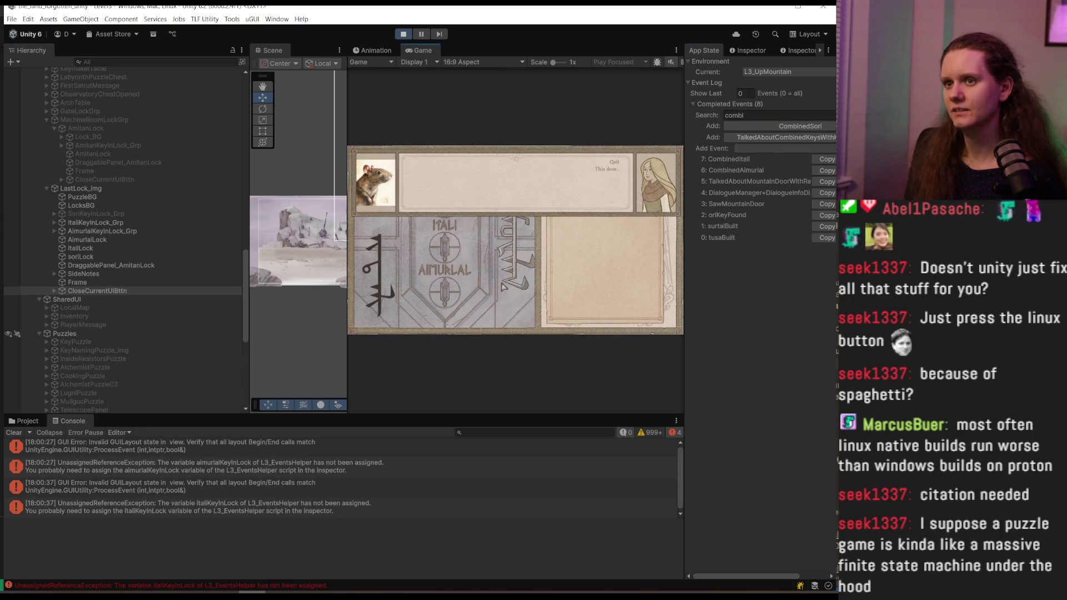
pyautogui.click(507, 311)
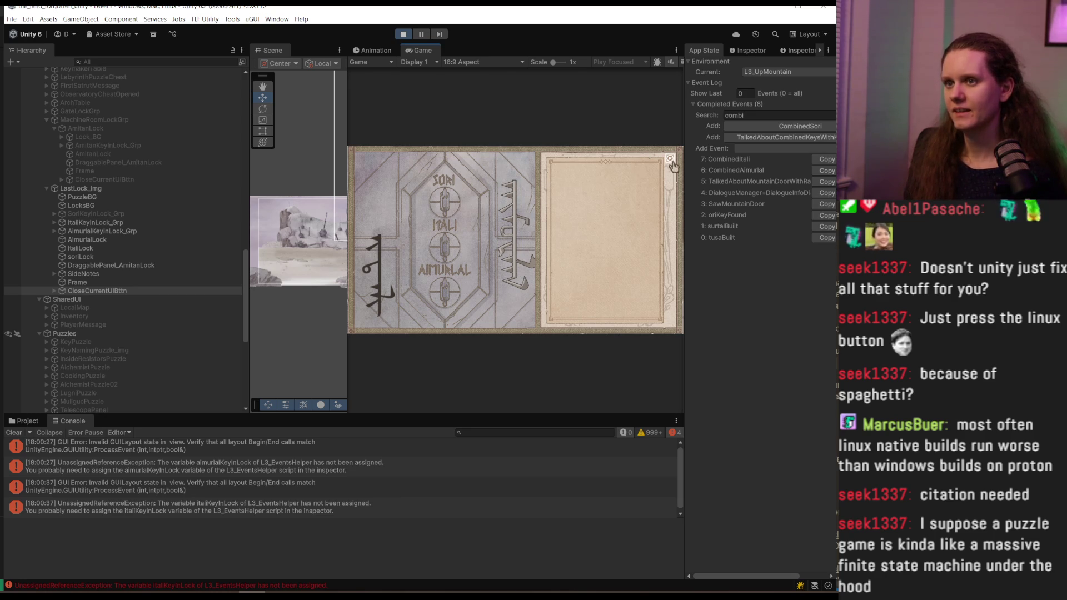
pyautogui.click(670, 160)
pyautogui.click(768, 125)
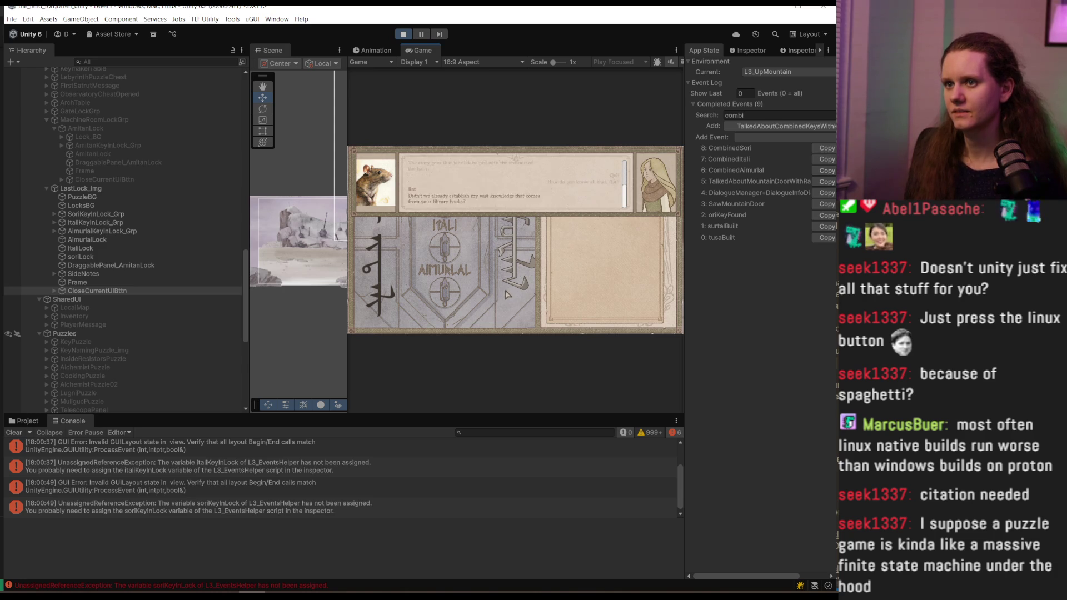
pyautogui.click(507, 295)
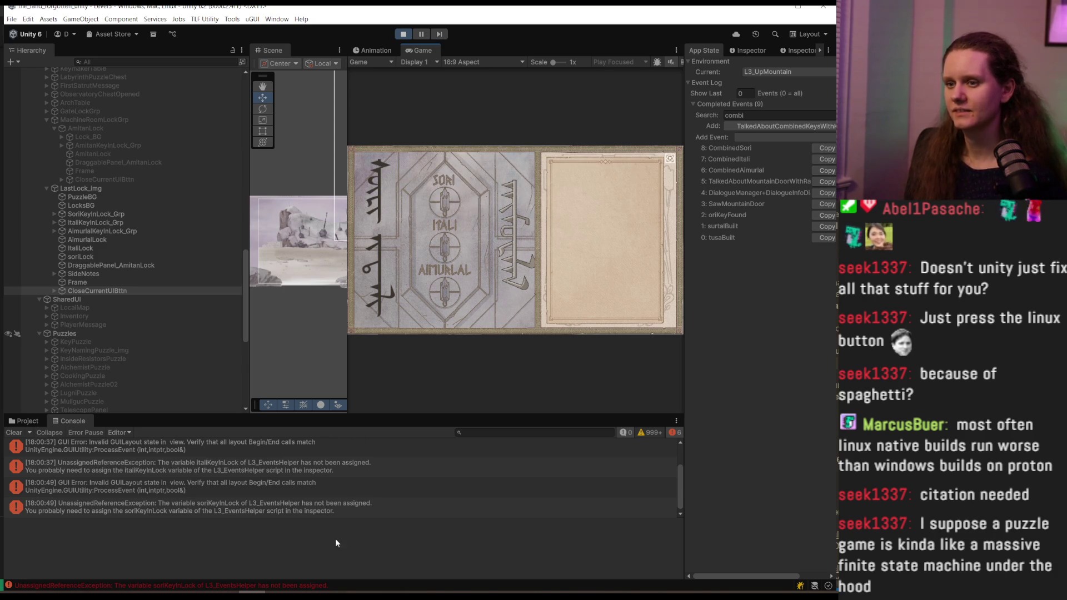
# Stop Play mode to return to editing the scene
pyautogui.click(404, 34)
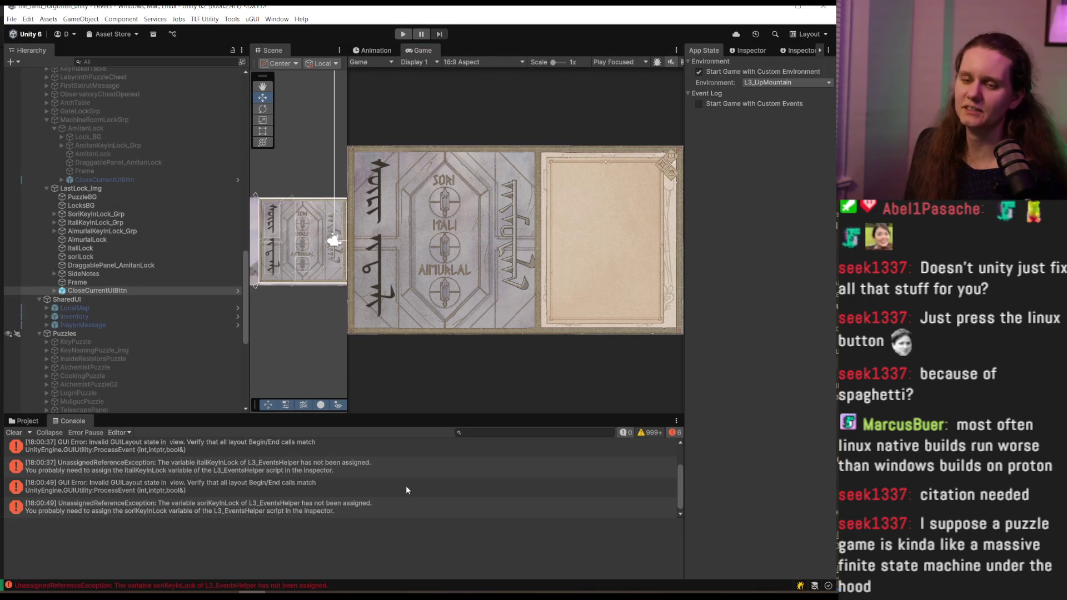